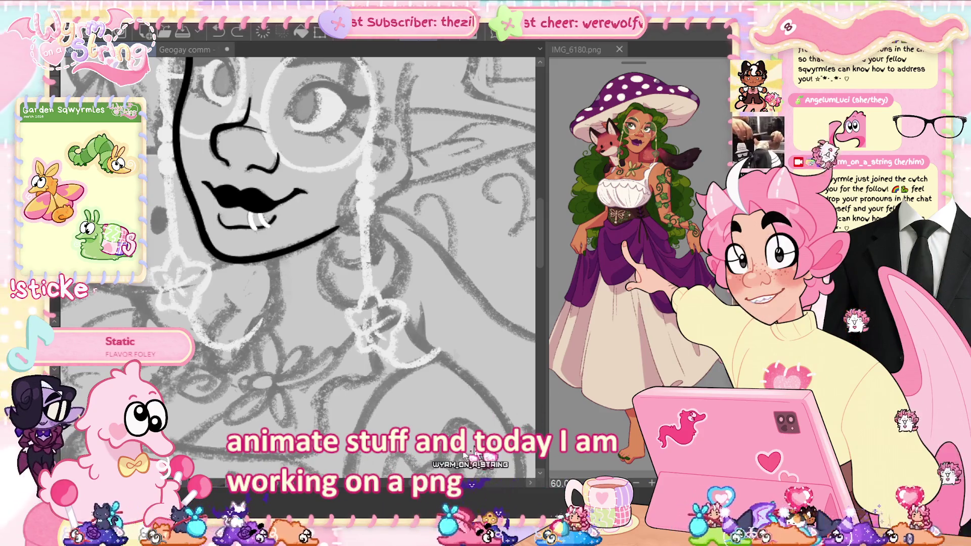
Step: Close Geogay comm - White BG.png without saving, returning to the grey full-body witch sketch
scroll(298, 253, left, 1)
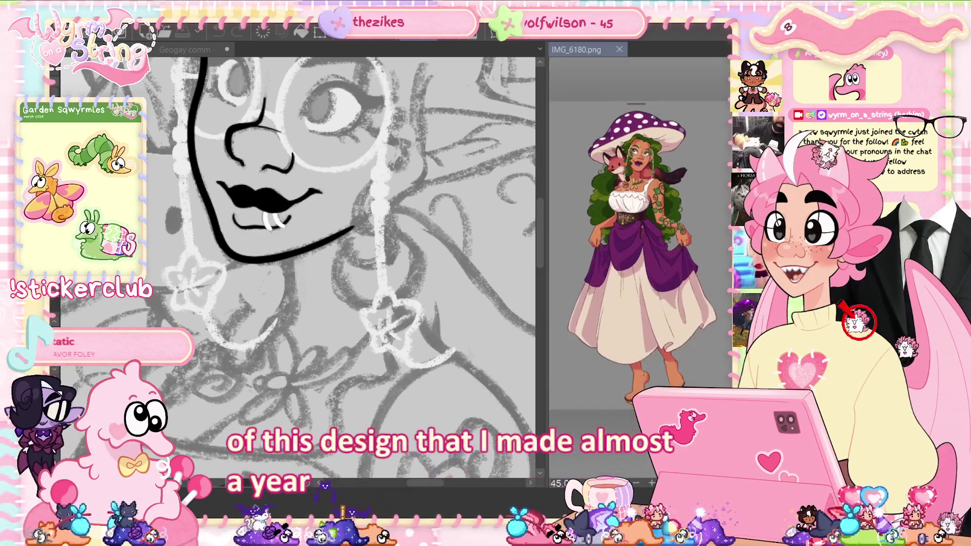
scroll(640, 237, up, 2)
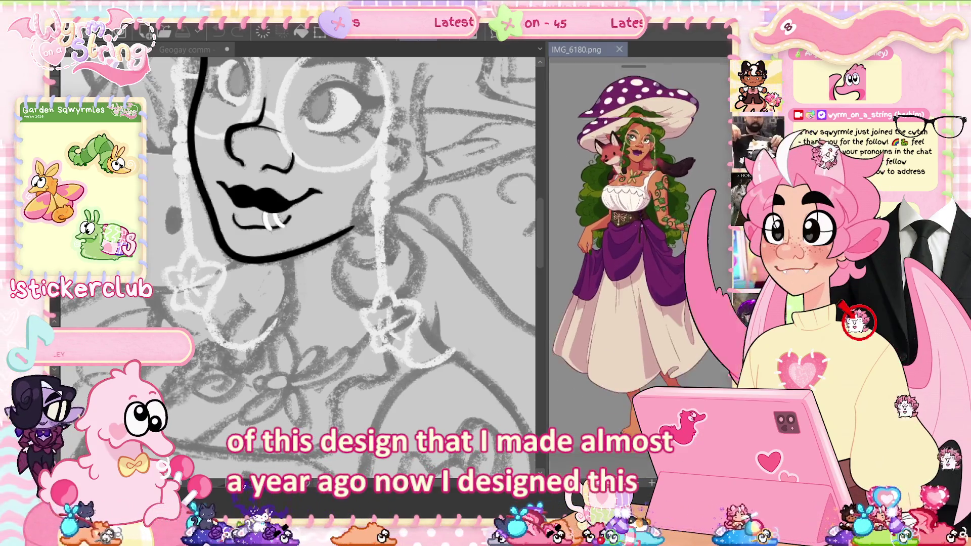
click(180, 50)
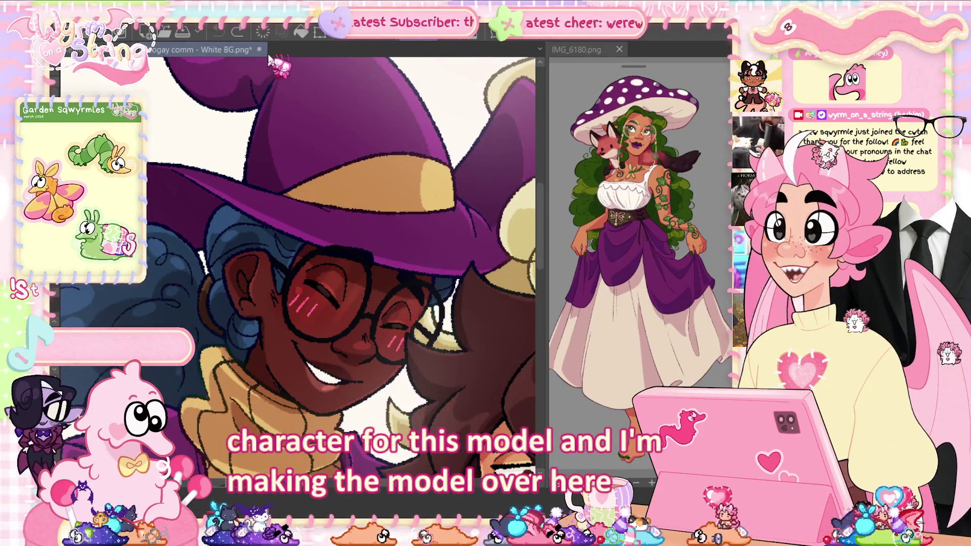
click(260, 49)
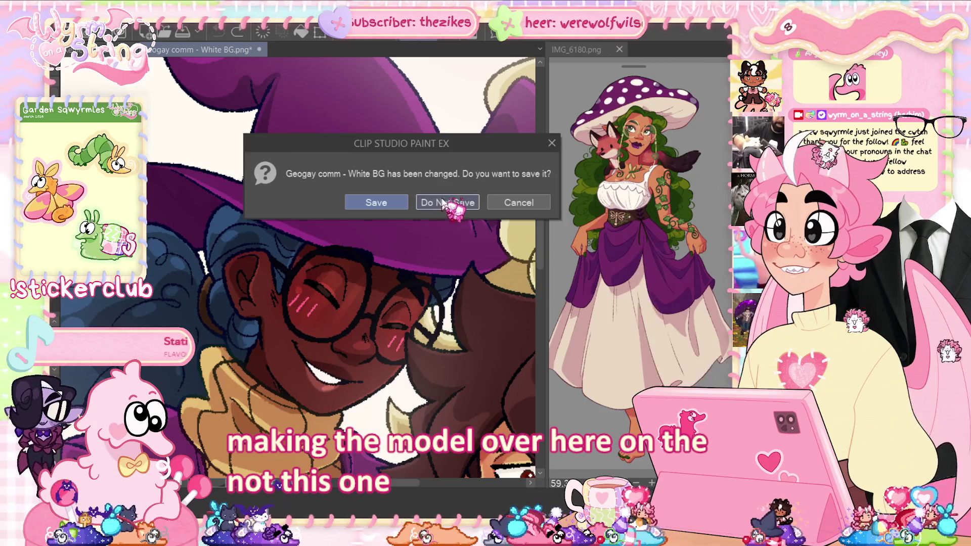
click(443, 200)
scroll(442, 198, down, 5)
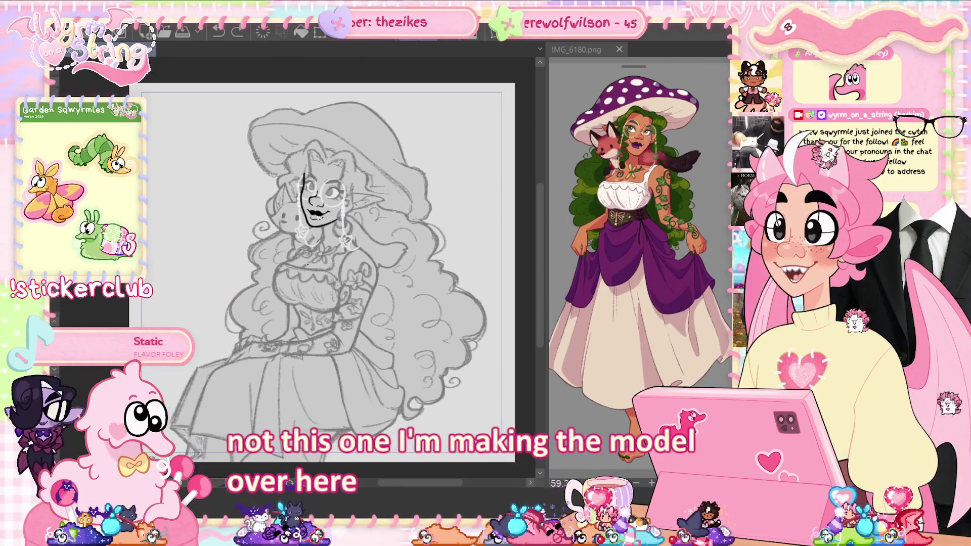
scroll(324, 253, up, 1)
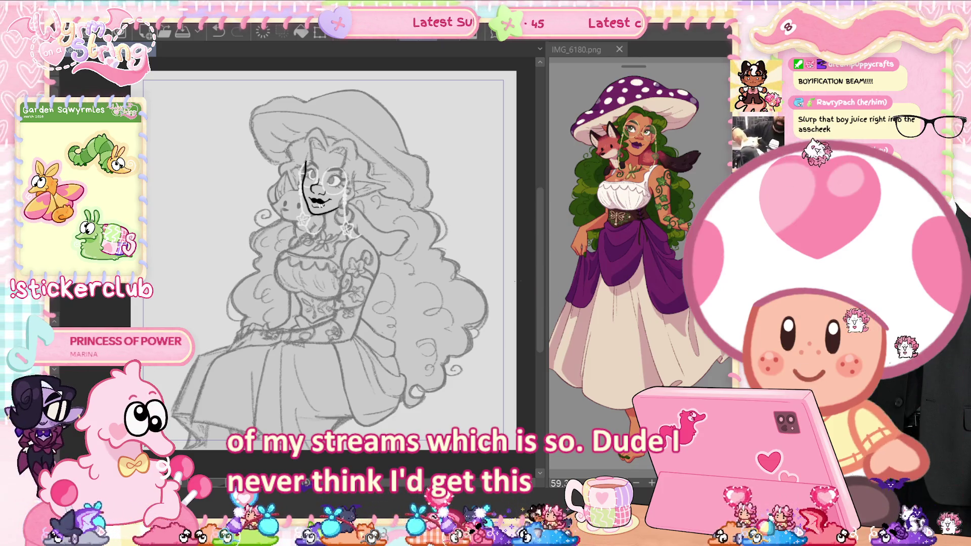
Step: Trace the witch's face contour, nose and lips in black over the grey sketch
scroll(322, 173, up, 5)
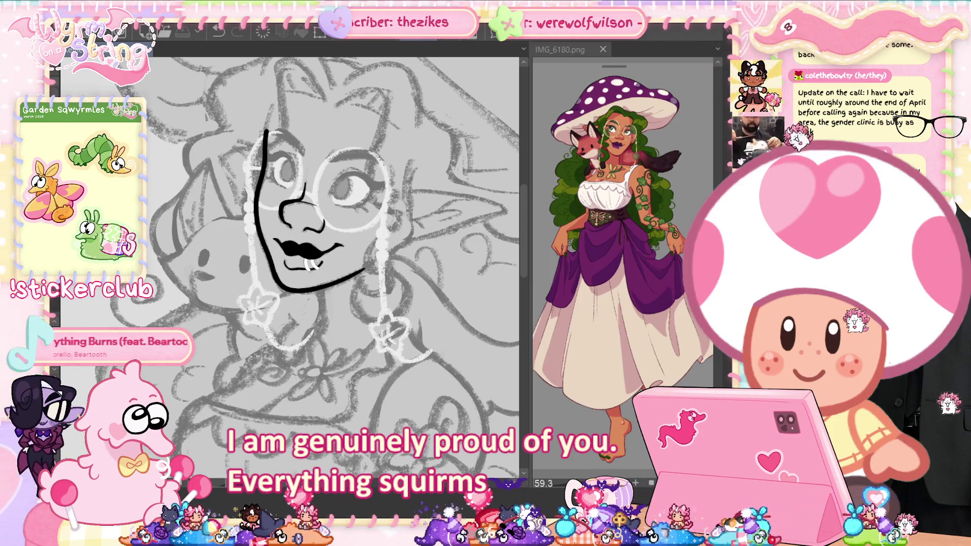
Step: Ink bold jaw, nose and lip lines, plus black upper and lower lids on one eye
scroll(344, 189, up, 5)
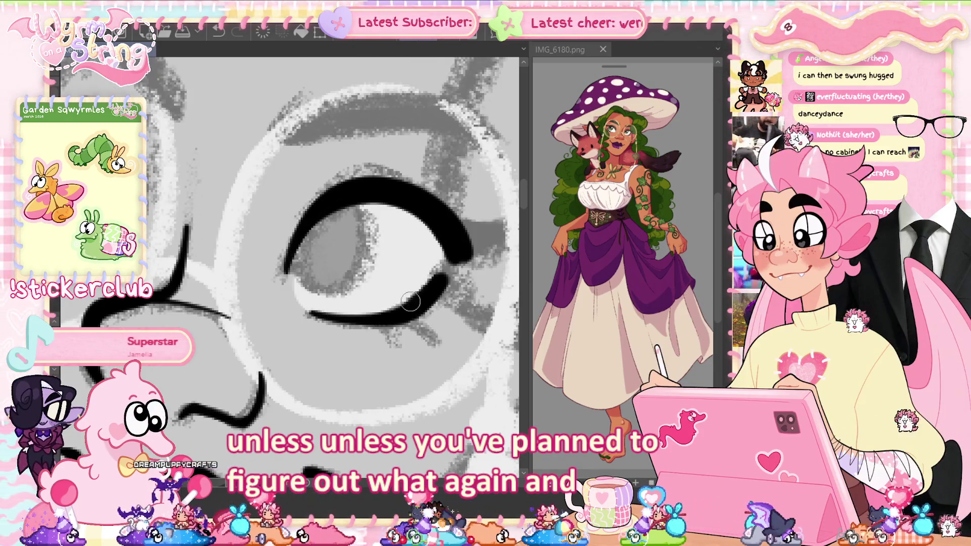
Step: Thicken the lower eyelid line and join the upper eye curve to the lower lashes
drag(314, 311, 413, 316)
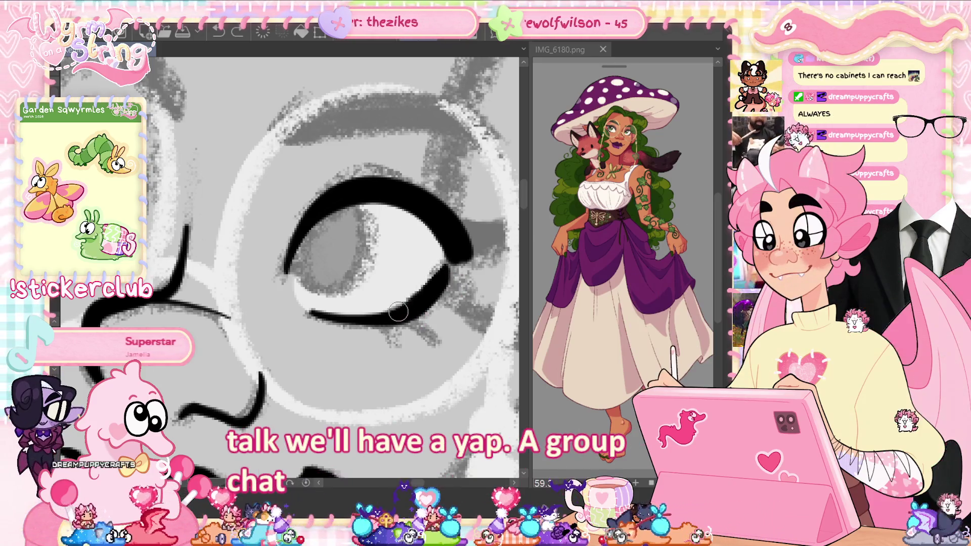
drag(440, 263, 399, 292)
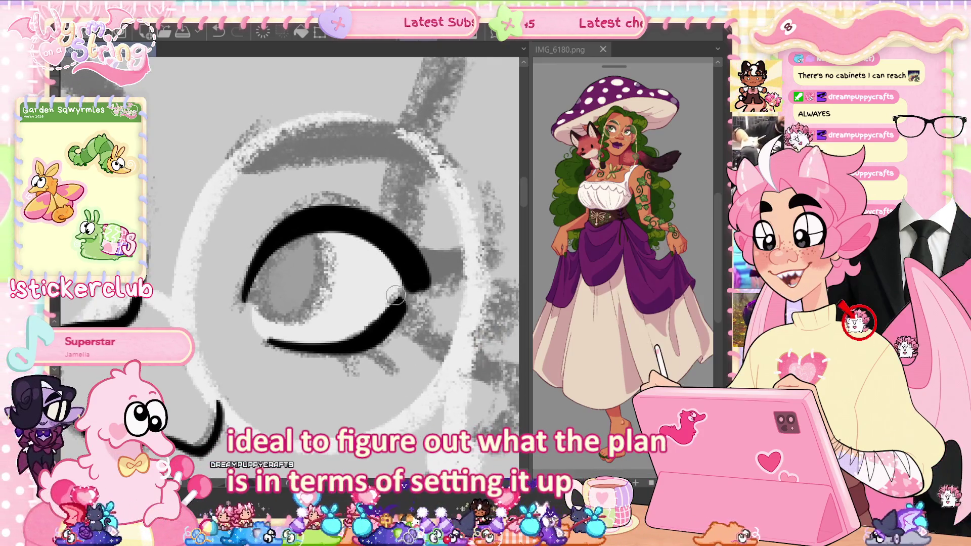
drag(397, 295, 399, 326)
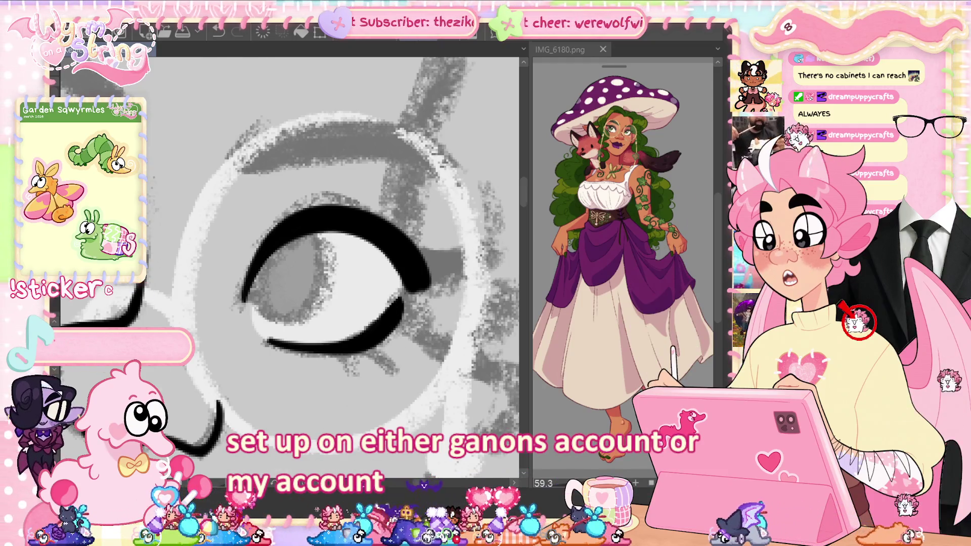
Step: Rotate the canvas so the eye sits level, then ink a winged flick off its outer corner
drag(400, 383, 232, 269)
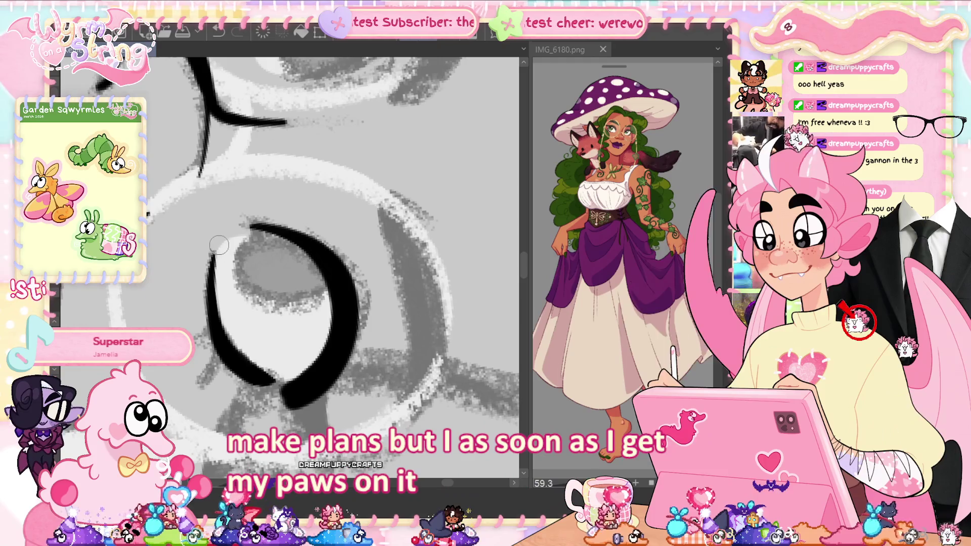
key(ctrl+@)
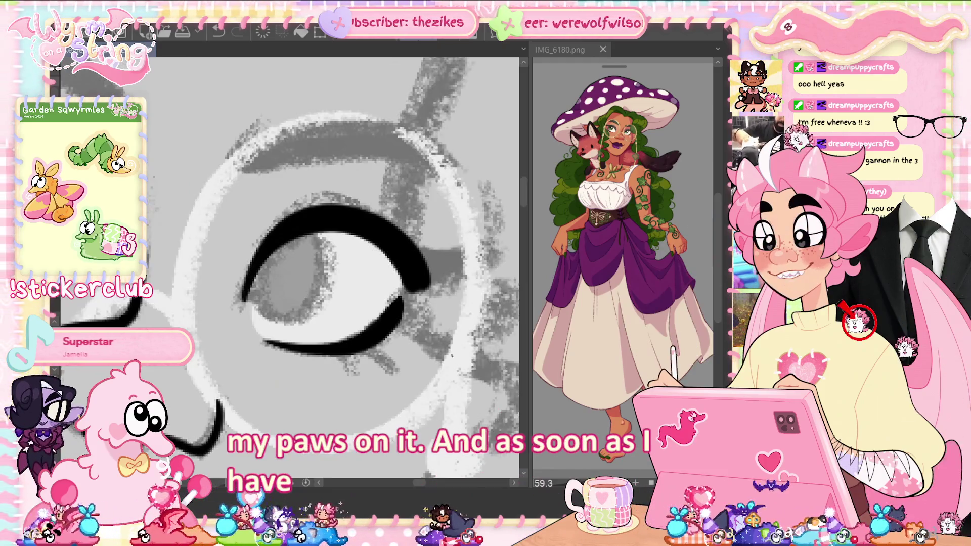
drag(411, 232, 377, 248)
mouse_move(349, 283)
mouse_down()
mouse_move(411, 257)
mouse_move(333, 307)
mouse_up()
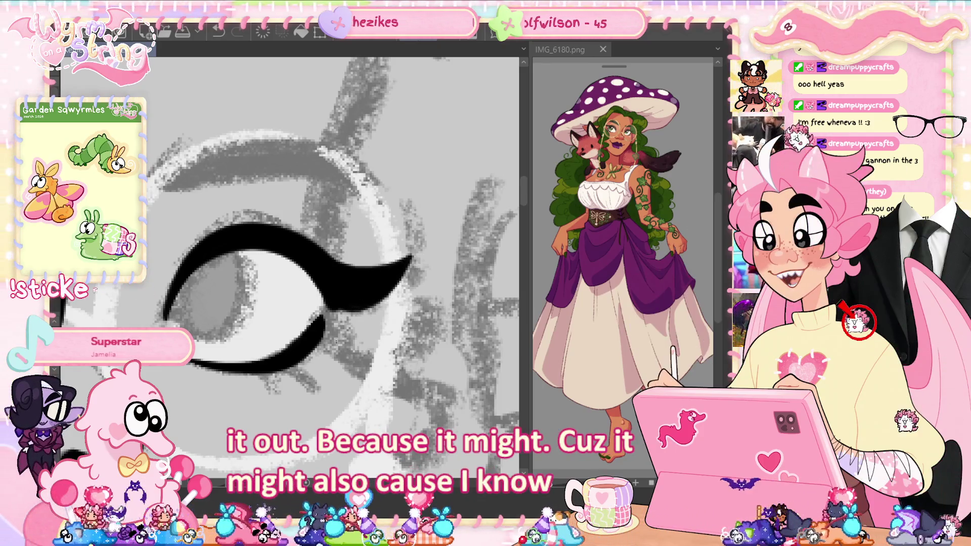
Step: Try thickening the outer end of the lower eyelid, then undo that extension
drag(349, 405, 440, 419)
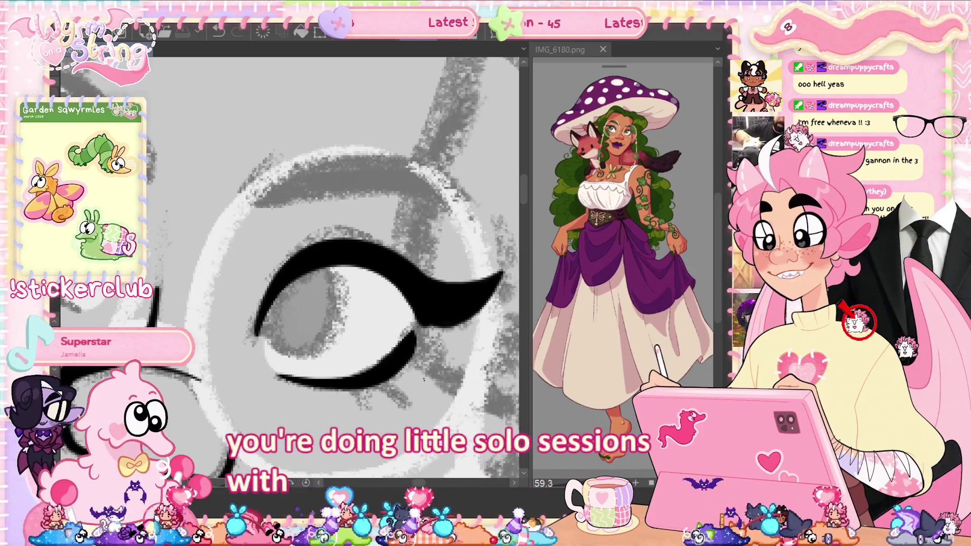
drag(395, 335, 367, 291)
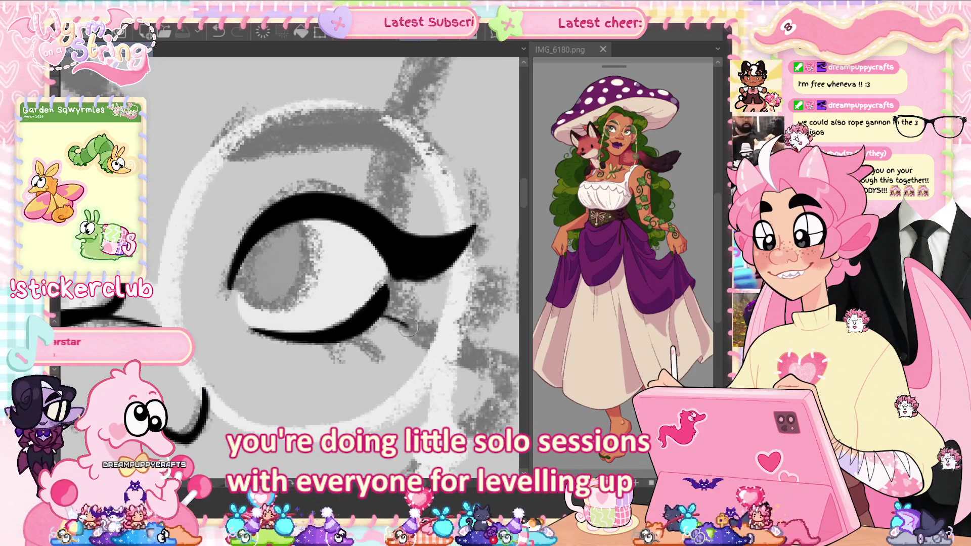
drag(404, 326, 373, 305)
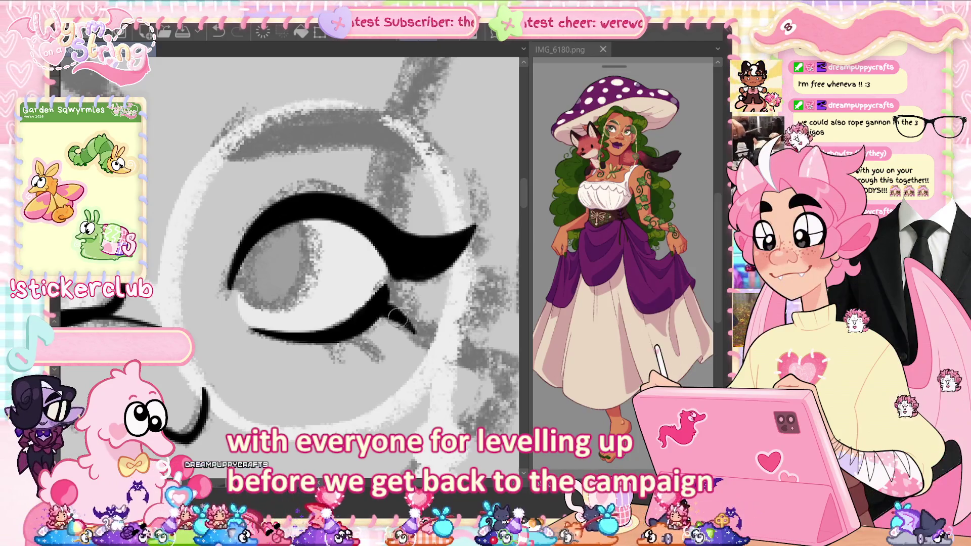
key(ctrl+z)
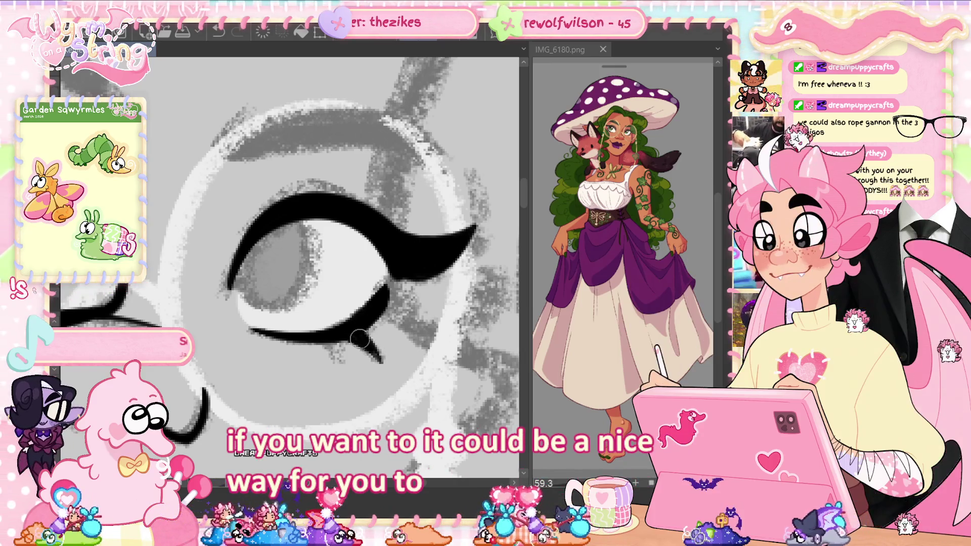
Step: Add a small tapered lash under the lower lid and redraw a thicker upper eyelid stroke, undoing a stray line
drag(330, 344, 336, 362)
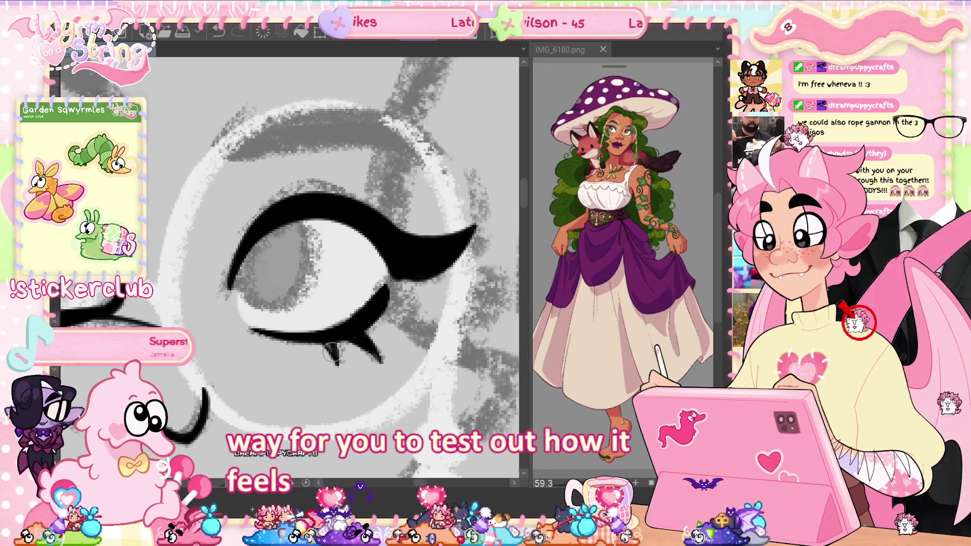
drag(379, 389, 443, 400)
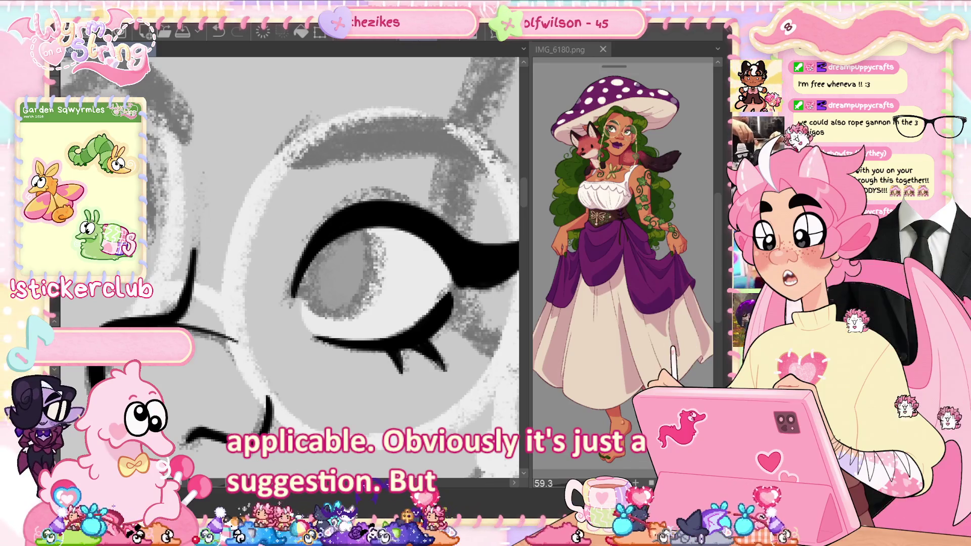
drag(339, 310, 380, 340)
mouse_move(363, 247)
mouse_down()
mouse_move(448, 225)
mouse_move(480, 258)
mouse_up()
key(ctrl+z)
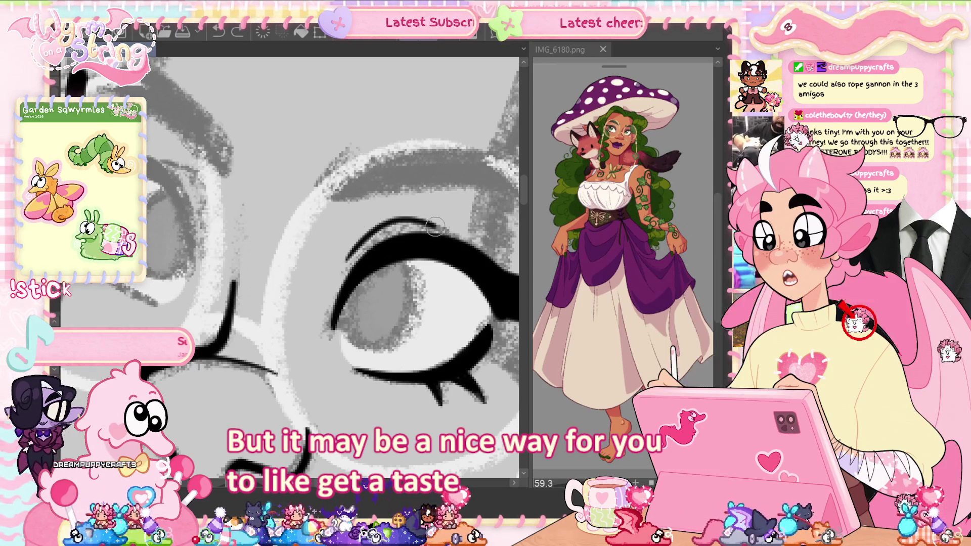
key(ctrl+z)
mouse_move(381, 231)
mouse_down()
mouse_move(472, 260)
mouse_move(439, 239)
mouse_up()
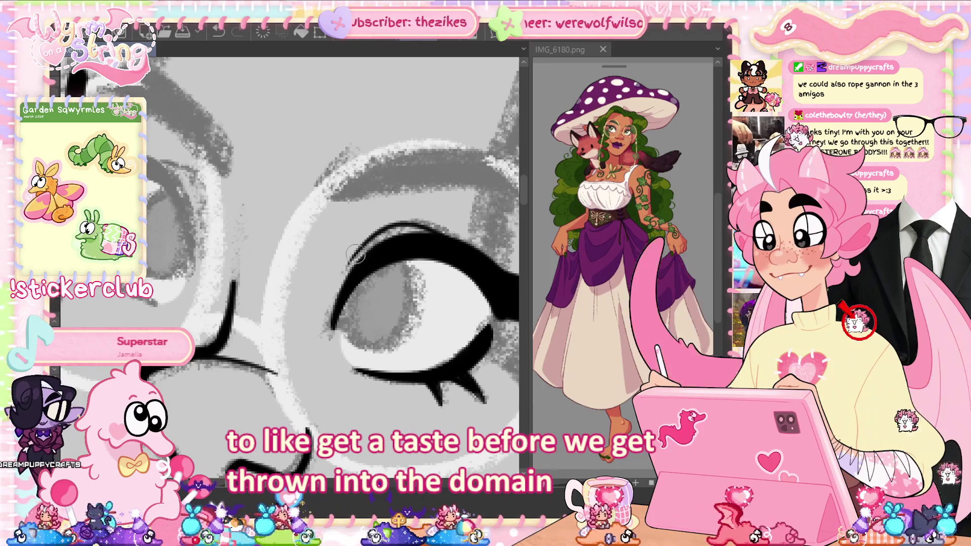
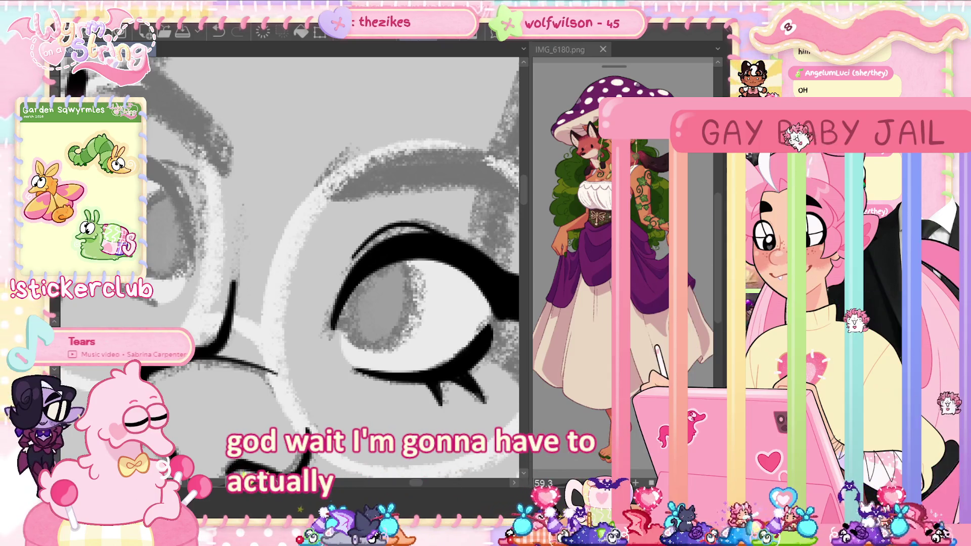
Step: Frame both eyes, then ink a long eyelash curling left above the left eye, redrawing it once
drag(308, 255, 408, 270)
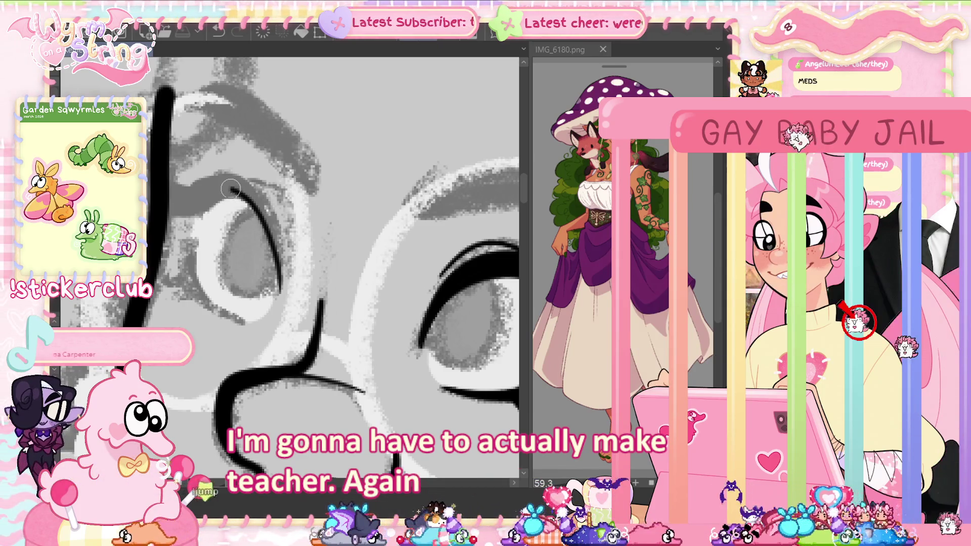
drag(223, 176, 277, 245)
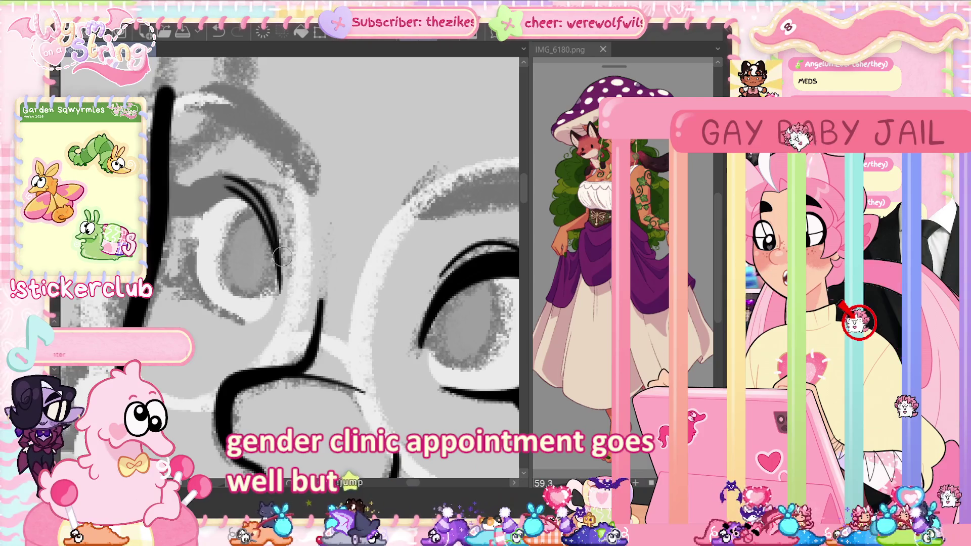
key(ctrl+z)
mouse_move(268, 213)
mouse_down()
mouse_move(213, 174)
mouse_move(191, 194)
mouse_move(200, 207)
mouse_up()
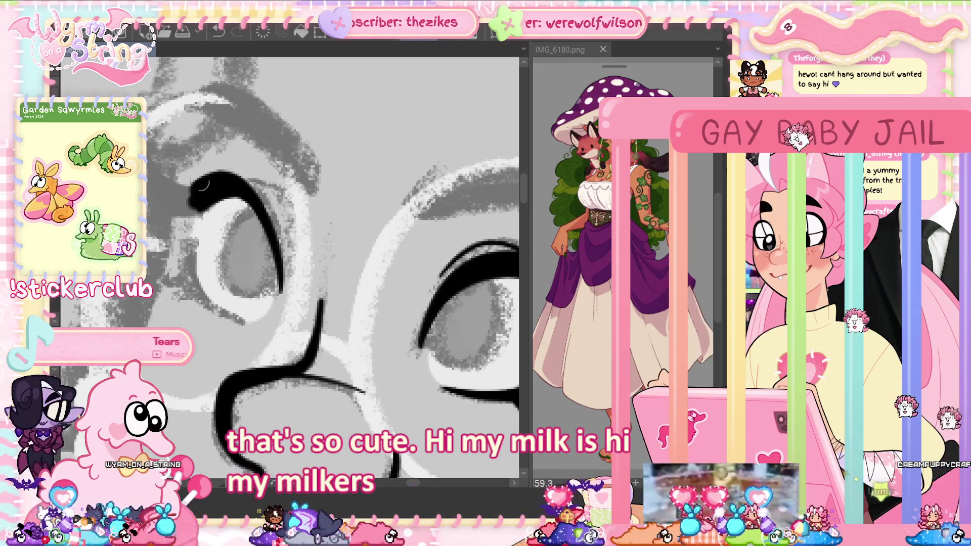
Step: Ink a curved upper lid stroke at the left eye's upper-left, then thicken and fill it
drag(151, 168, 196, 214)
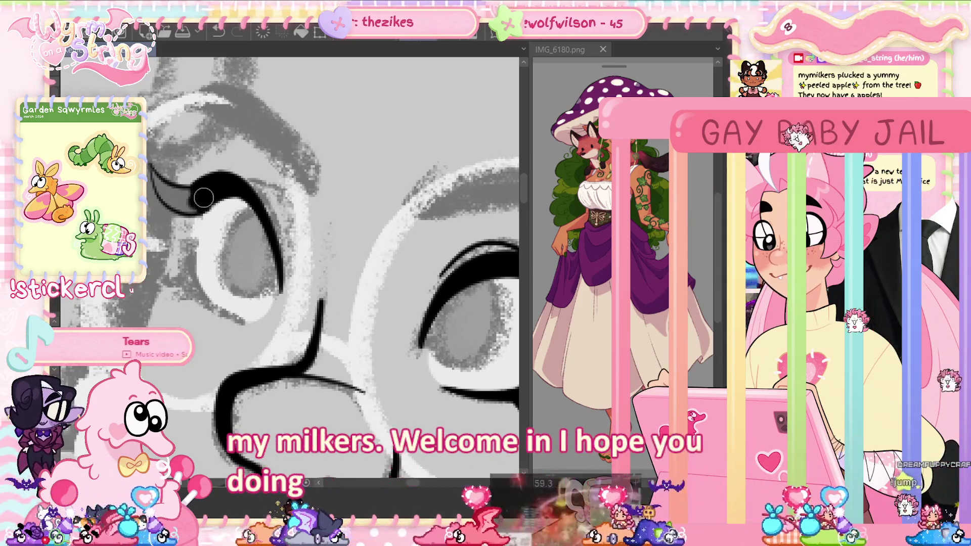
mouse_move(195, 194)
mouse_down()
mouse_move(175, 203)
mouse_move(187, 199)
mouse_move(158, 189)
mouse_move(154, 172)
mouse_up()
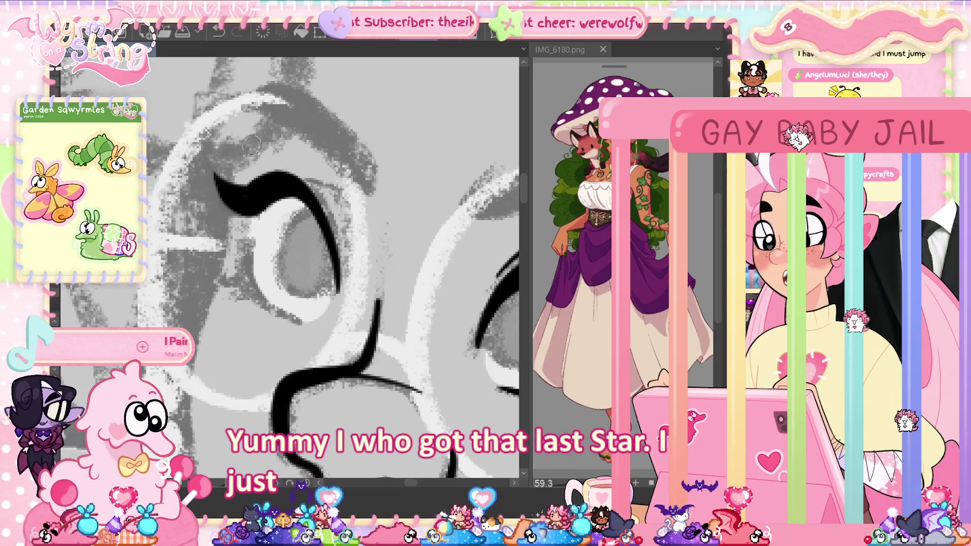
Step: Zoom and pan the canvas until the right-hand eye's lineart fills the view
scroll(379, 320, down, 3)
scroll(380, 320, up, 3)
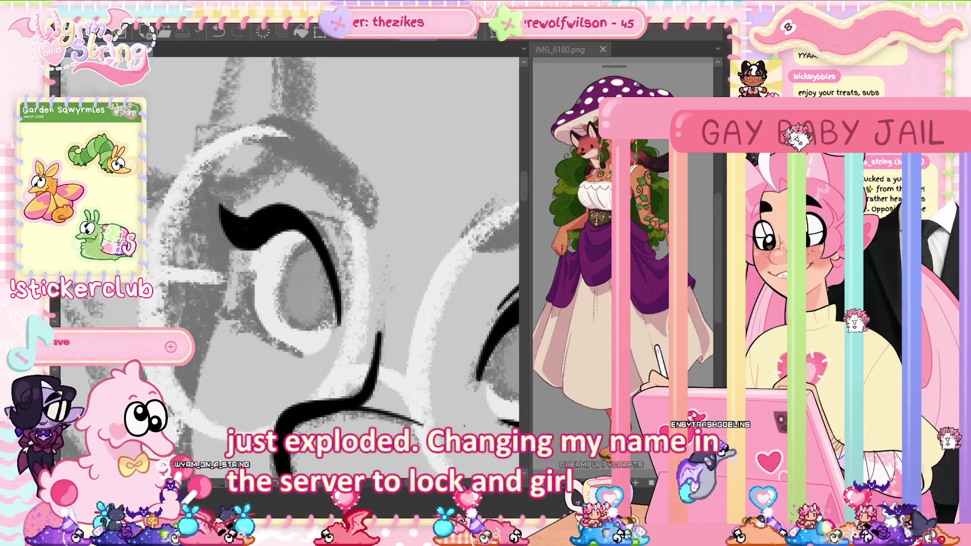
scroll(427, 384, down, 3)
scroll(427, 385, up, 3)
drag(347, 356, 232, 358)
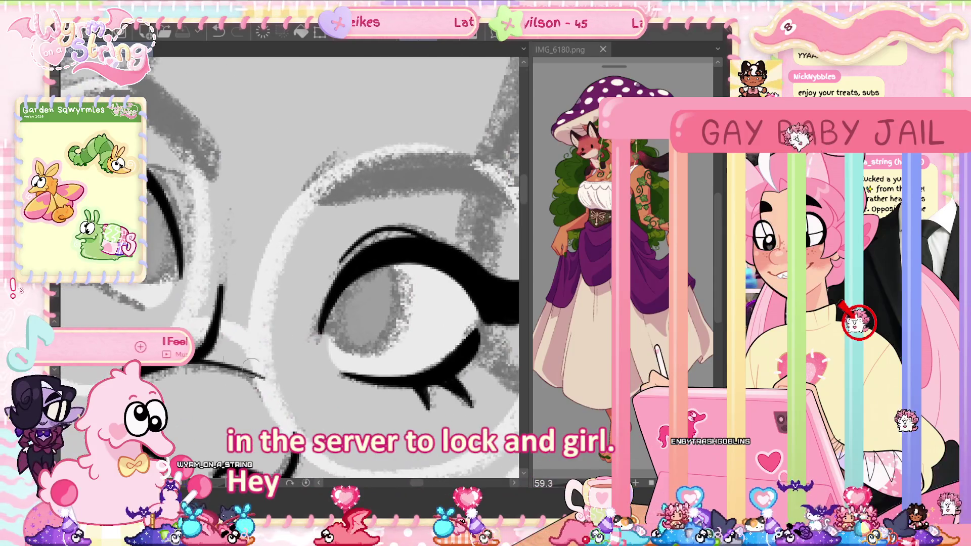
scroll(287, 368, down, 2)
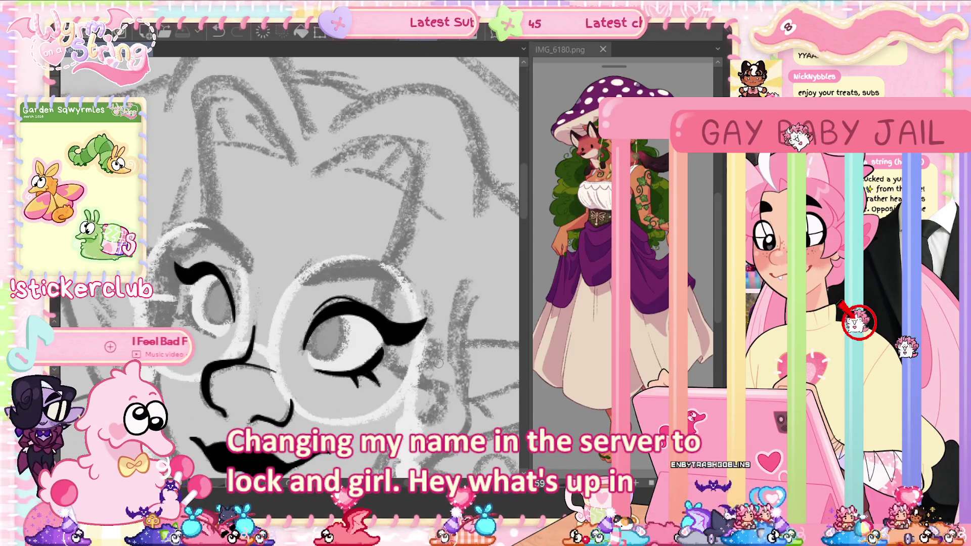
scroll(439, 364, up, 2)
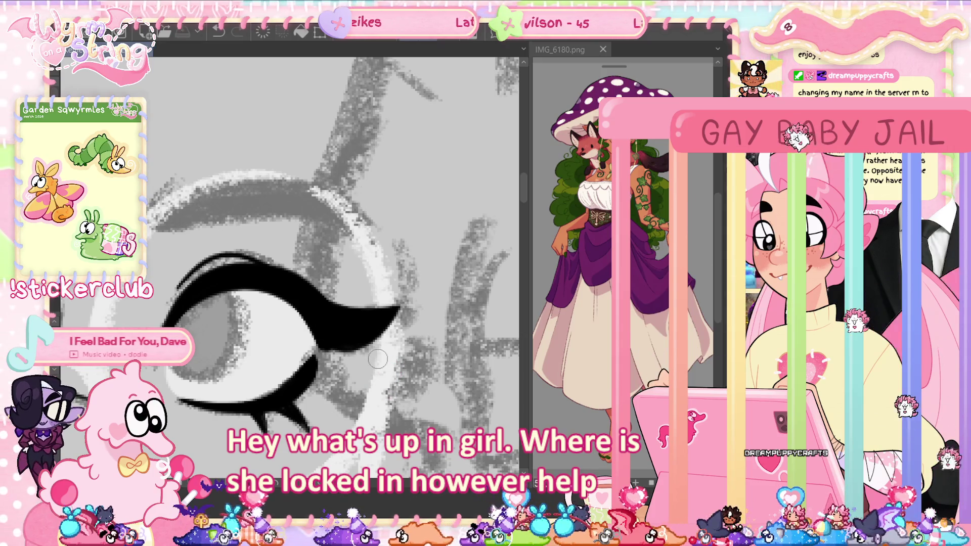
Step: Try a thin stroke off the eye's top line, discard it, and move the view to the second eye
mouse_move(225, 397)
mouse_down()
mouse_move(479, 361)
mouse_move(424, 303)
mouse_move(412, 360)
mouse_up()
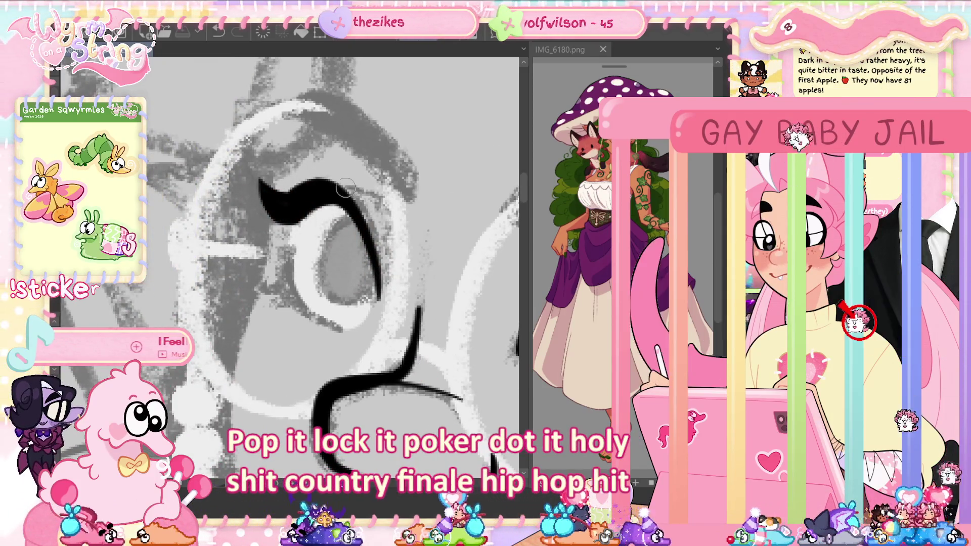
drag(345, 189, 382, 202)
key(ctrl+z)
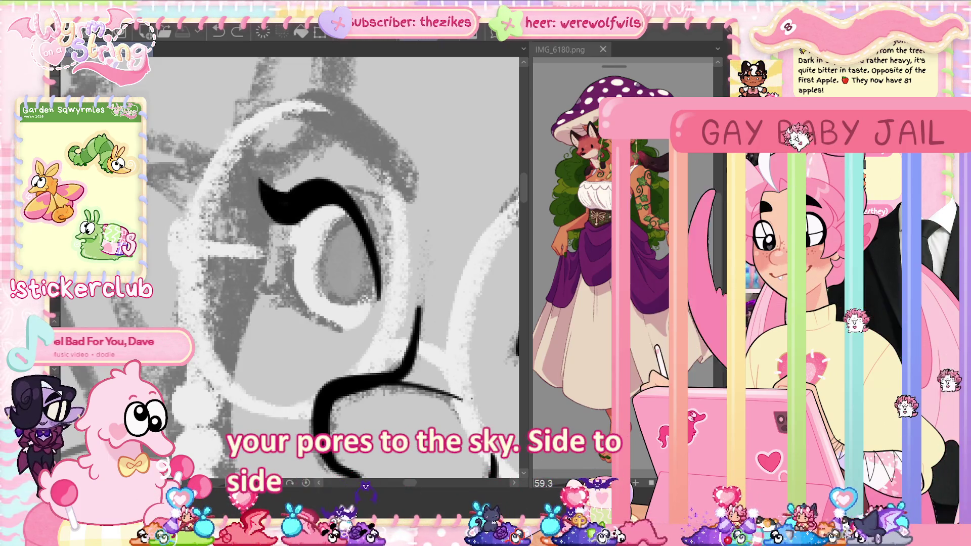
drag(471, 398, 360, 388)
scroll(314, 263, up, 3)
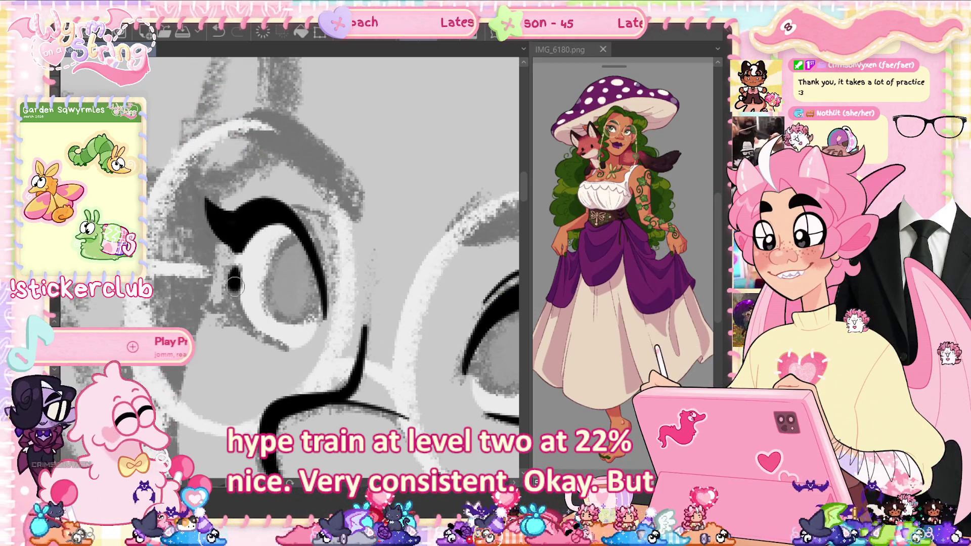
Step: Ink the eye's inner outline, then zoom out and frame the right eye
drag(234, 284, 257, 332)
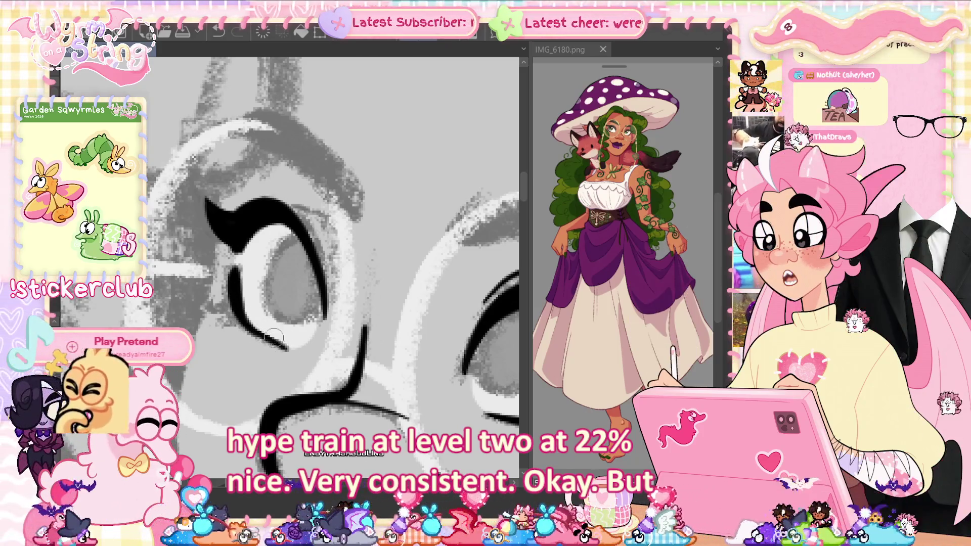
key(ctrl+minus)
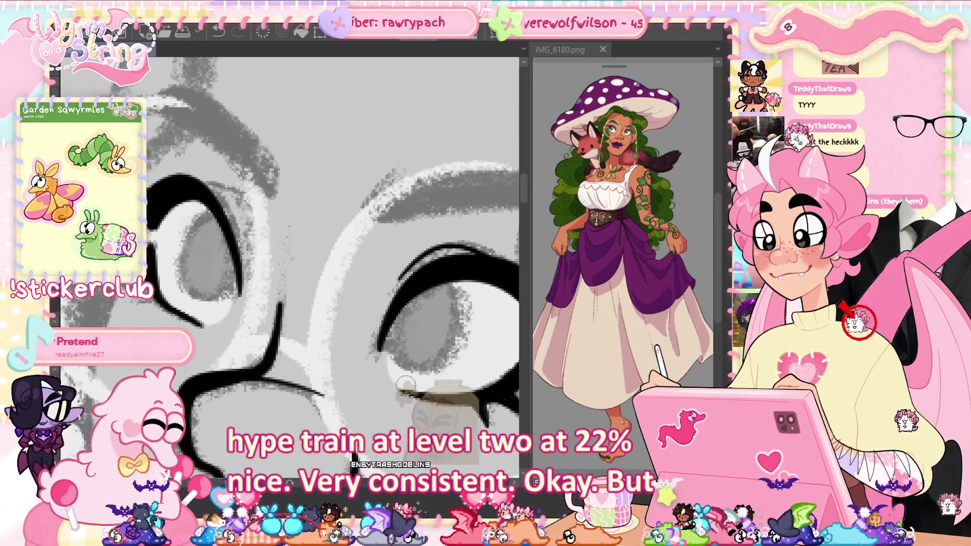
drag(508, 374, 459, 365)
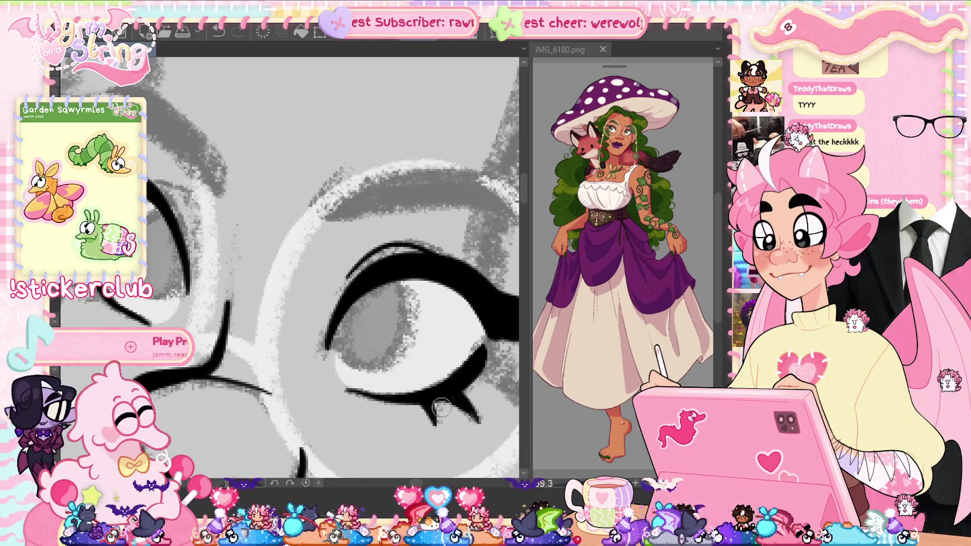
Step: Draw a long, thick lower eyelid line beneath the right eye, replacing a rejected attempt
drag(346, 391, 393, 400)
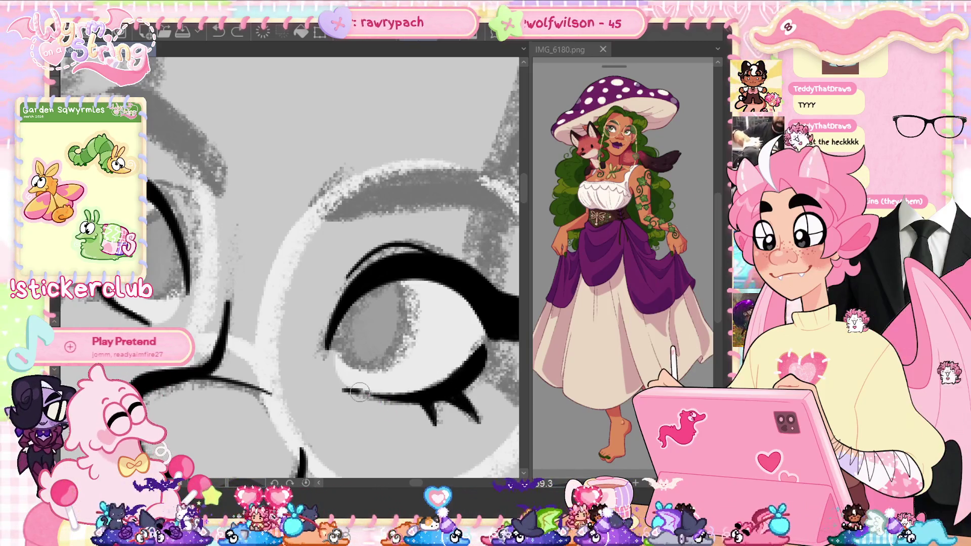
drag(345, 392, 418, 404)
key(ctrl+z)
drag(331, 388, 403, 399)
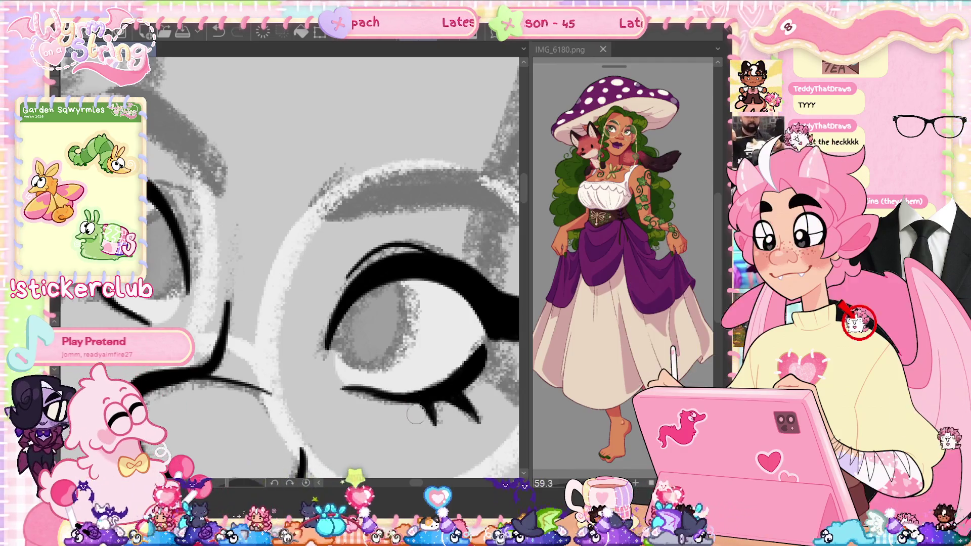
Step: Rotate and pan the canvas to bring both eyes back into view
click(240, 488)
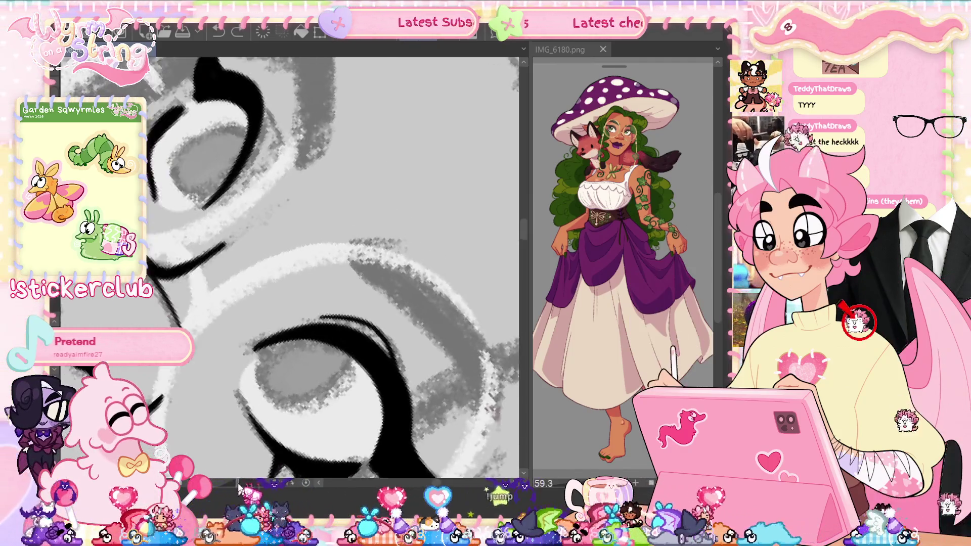
drag(240, 489, 250, 433)
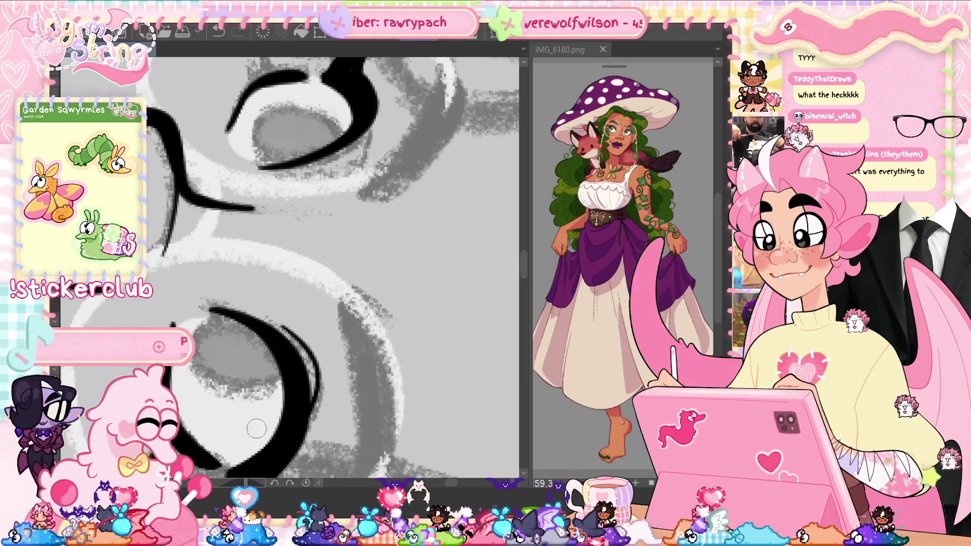
drag(242, 426, 421, 431)
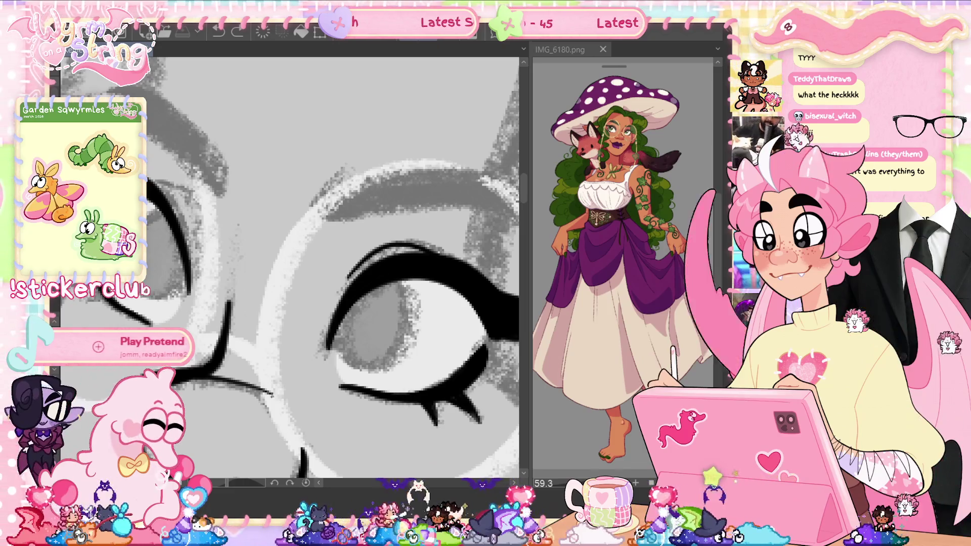
drag(294, 404, 381, 407)
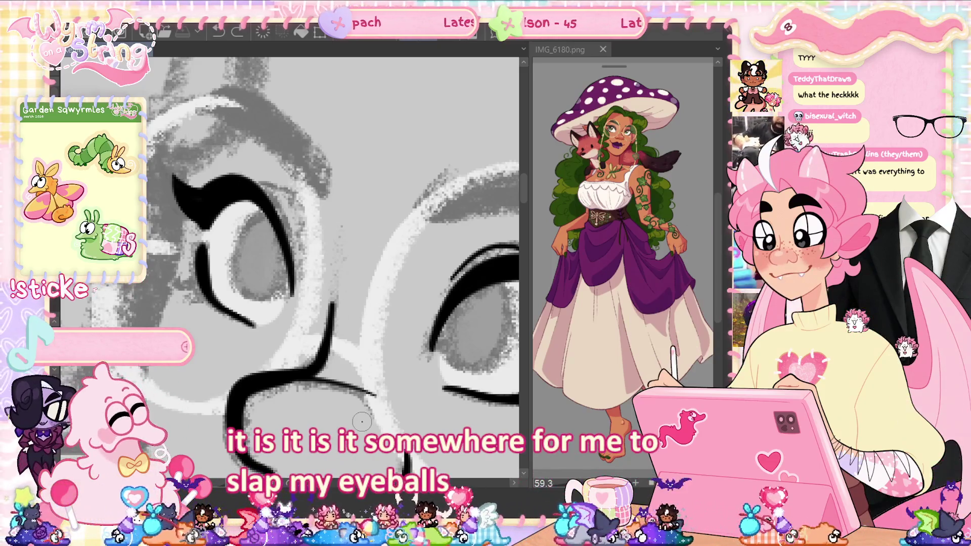
scroll(362, 421, up, 3)
scroll(362, 421, down, 2)
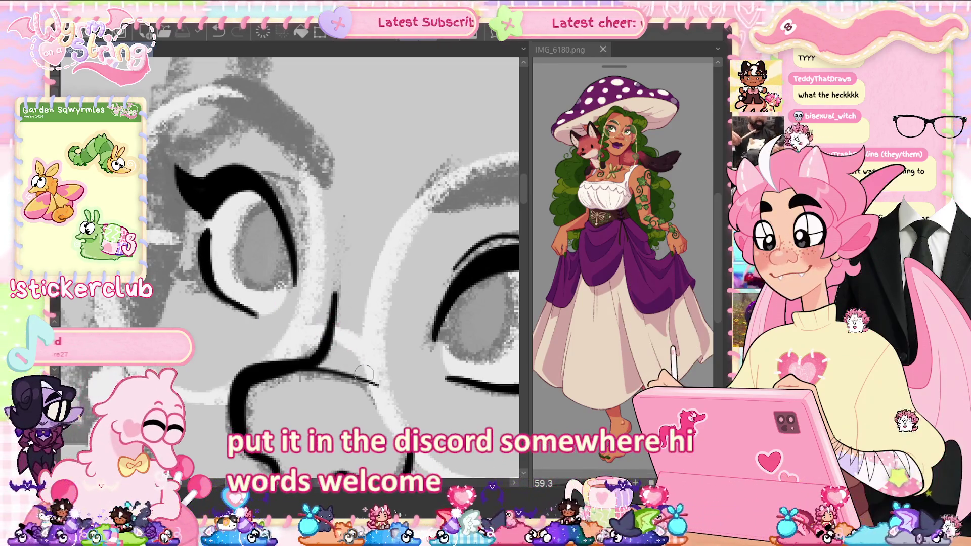
mouse_move(188, 253)
mouse_down()
mouse_move(218, 233)
mouse_move(233, 244)
mouse_up()
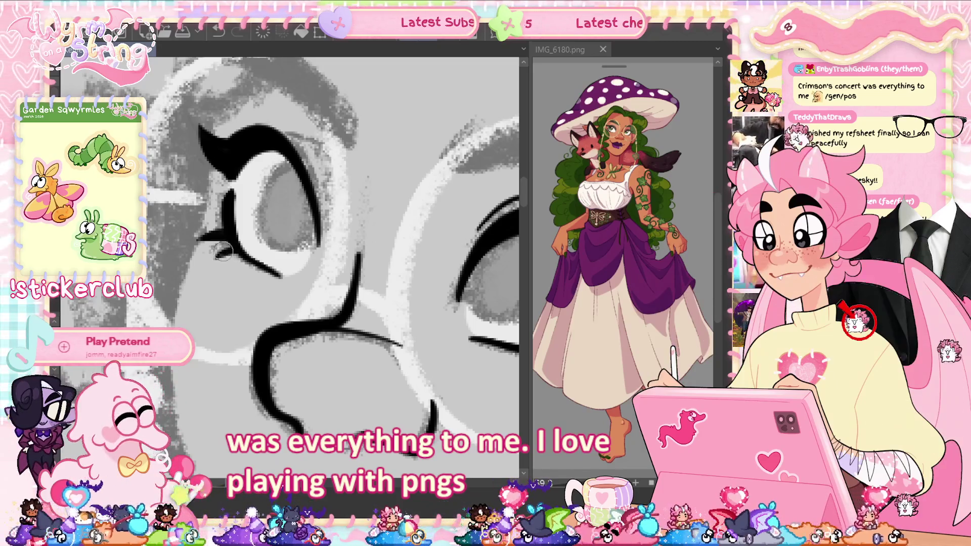
drag(330, 286, 274, 379)
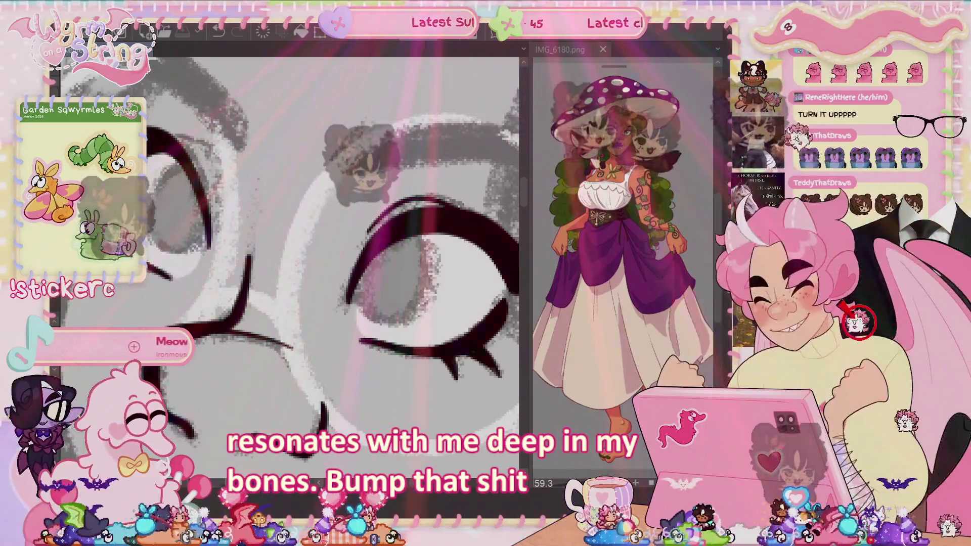
mouse_move(466, 483)
mouse_down()
mouse_move(416, 487)
mouse_move(435, 487)
mouse_up()
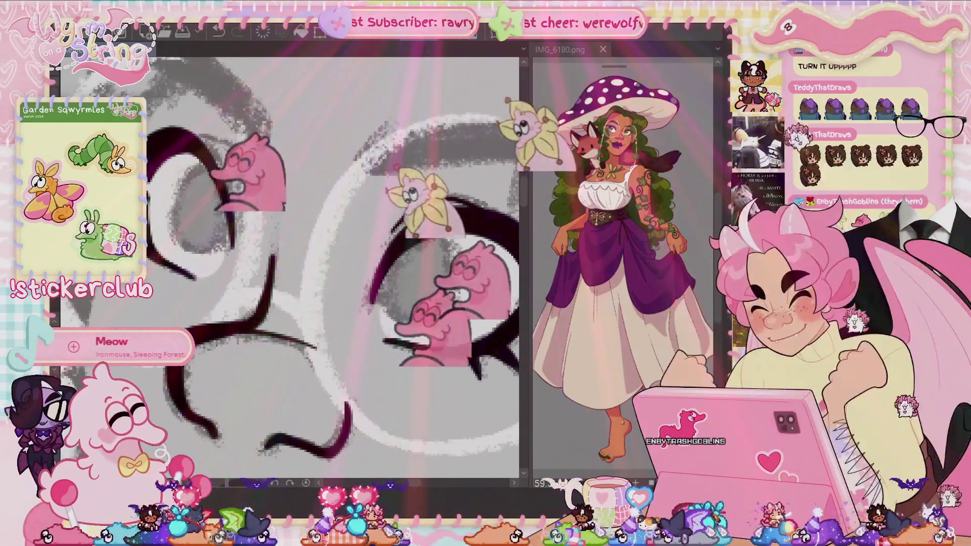